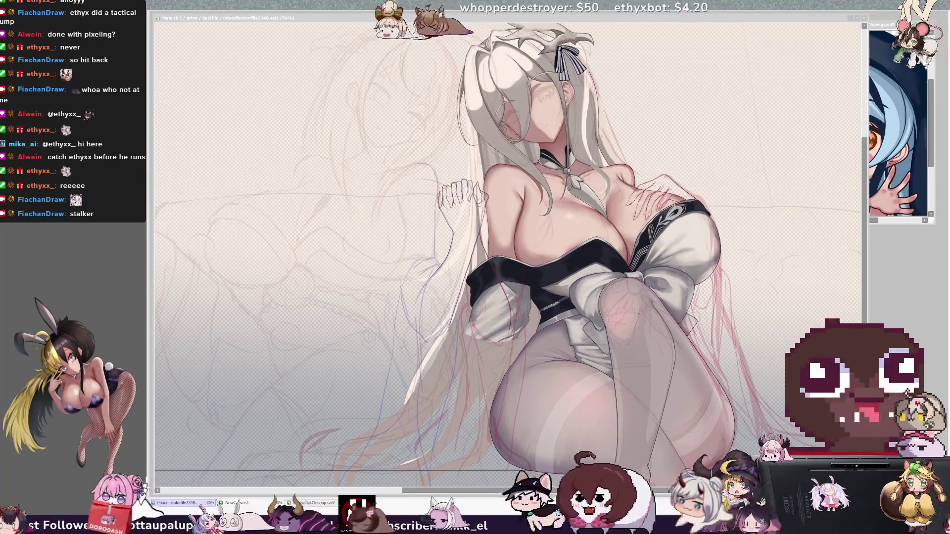
Stroke over the right leg contour to darken and firm up its line art.
left_click_drag(605, 286, 670, 475)
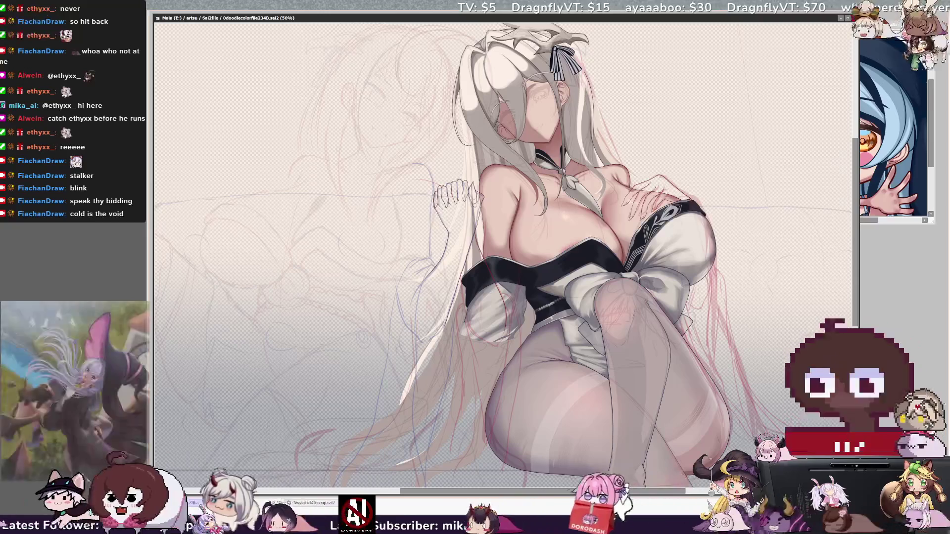
scroll(505, 261, "left", 2)
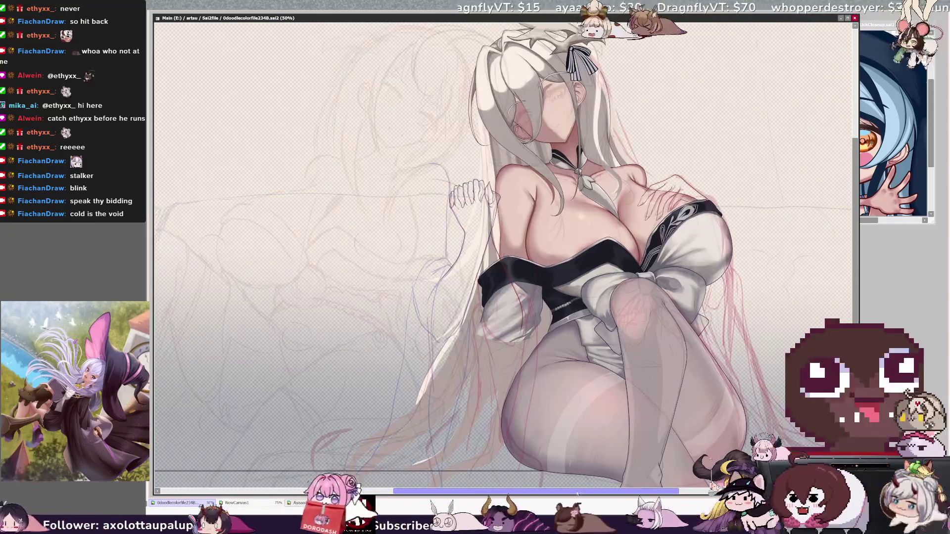
scroll(505, 260, "left", 3)
scroll(505, 260, "left", 3)
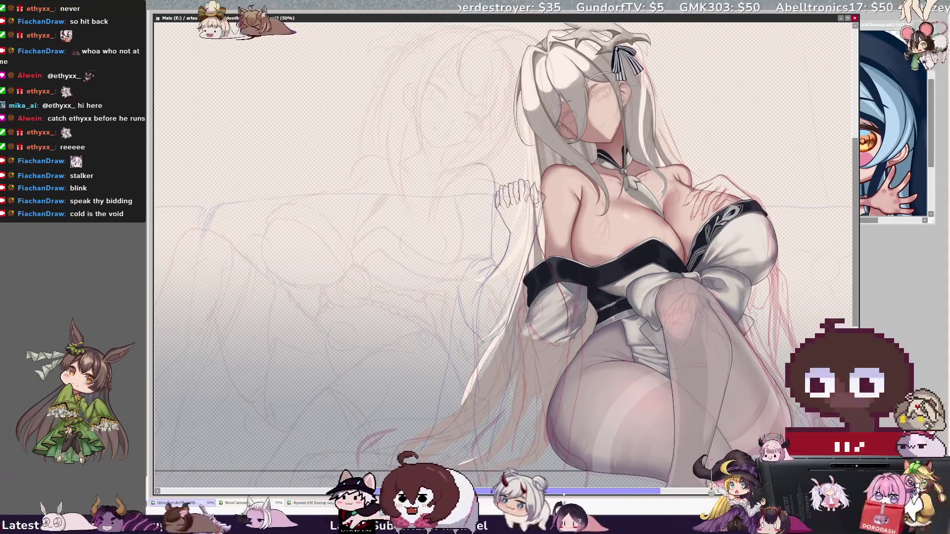
scroll(505, 260, "down", 1)
scroll(504, 260, "down", 1)
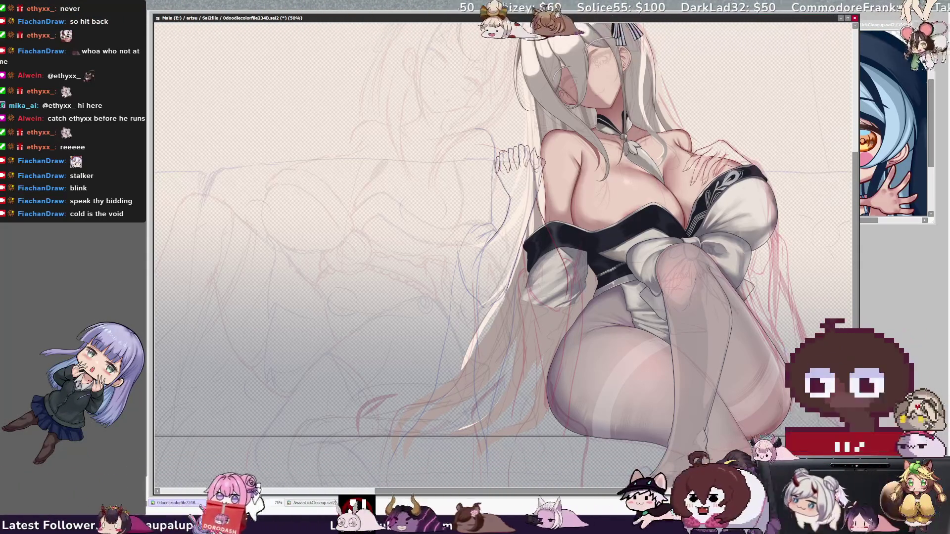
Redraw the hand on the chest with cleaner lines and adjust the brush size.
left_click_drag(498, 149, 542, 172)
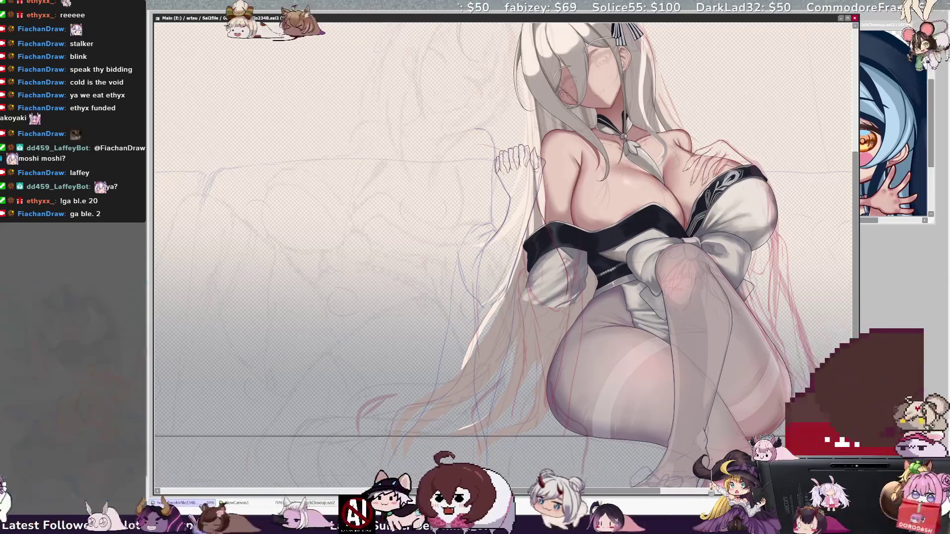
key("bracketright")
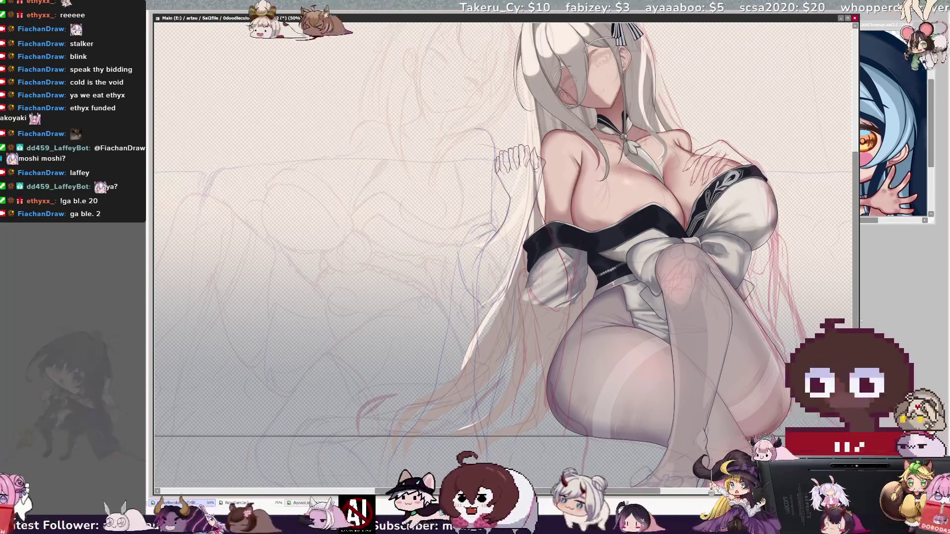
scroll(505, 252, "down", 1)
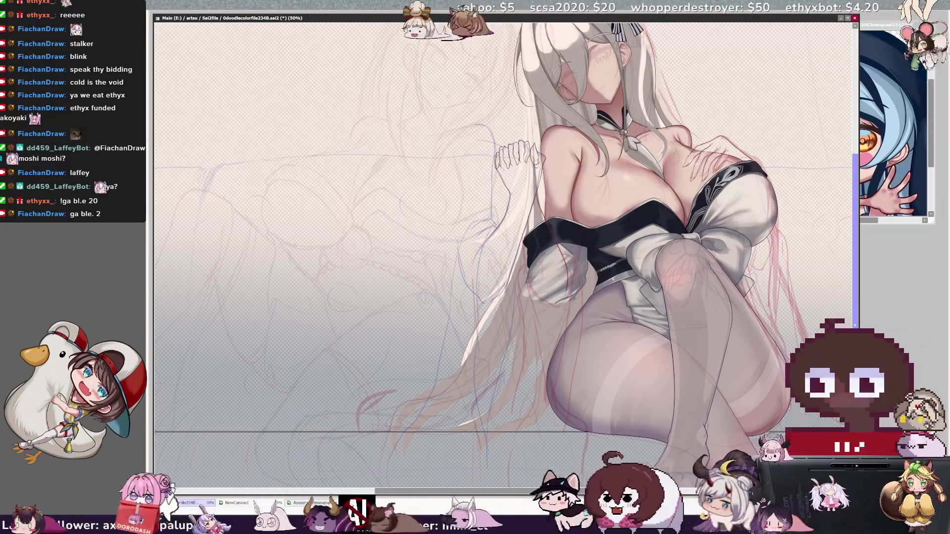
scroll(505, 252, "down", 2)
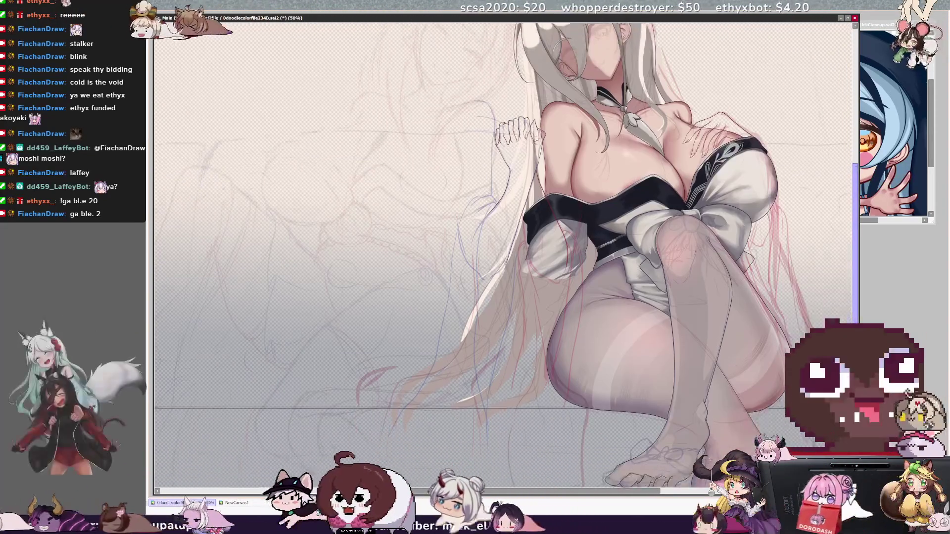
scroll(505, 256, "down", 2)
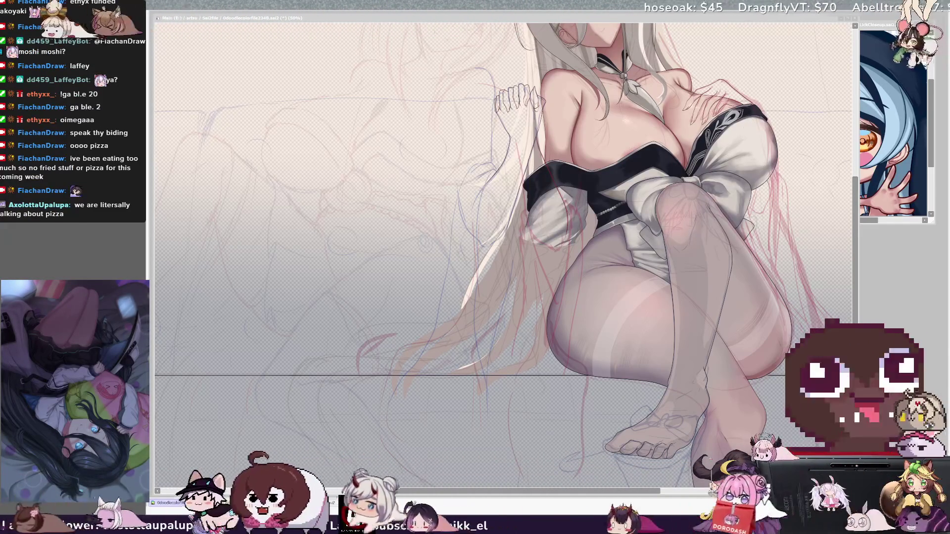
Check the full drawing, then undo the purple background fill so the sketch lines show.
key("minus")
key("minus")
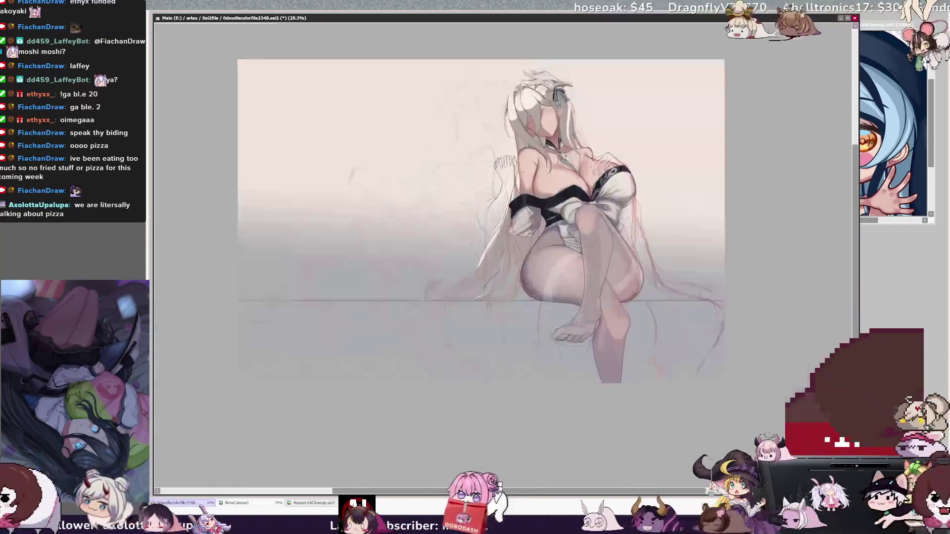
key("plus")
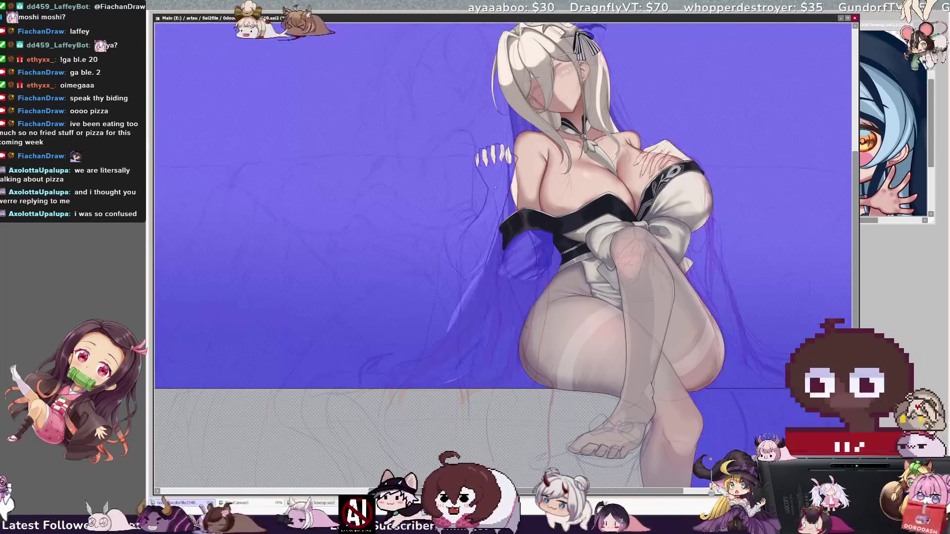
key("ctrl+z")
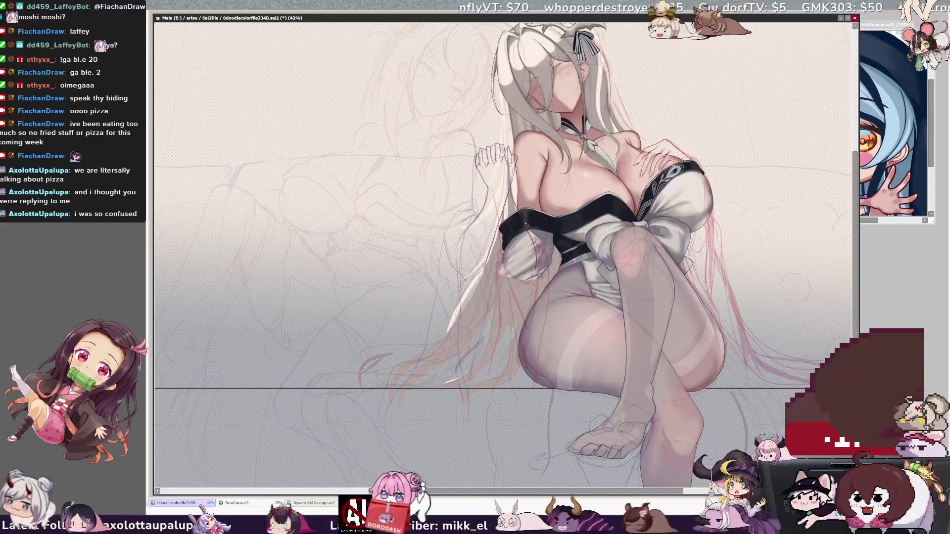
scroll(511, 222, "up", 3)
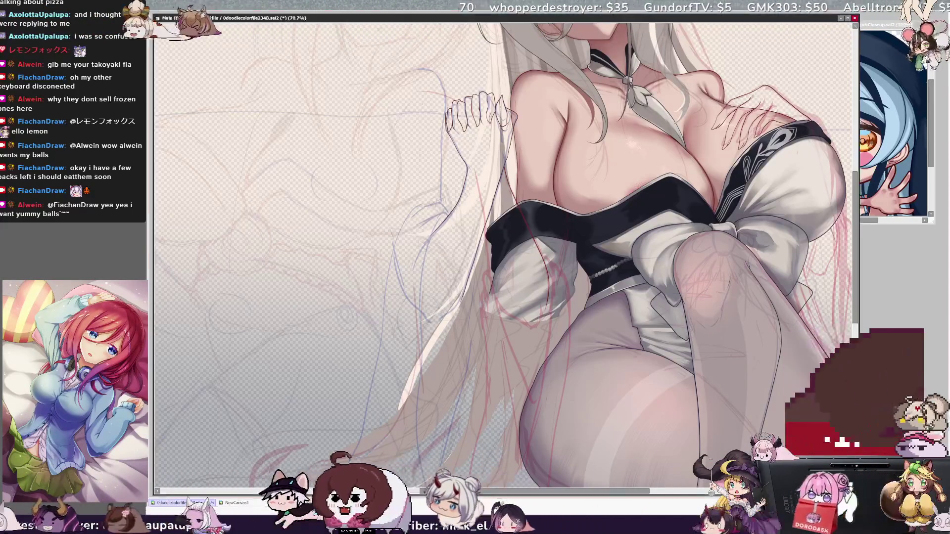
scroll(504, 256, "down", 4)
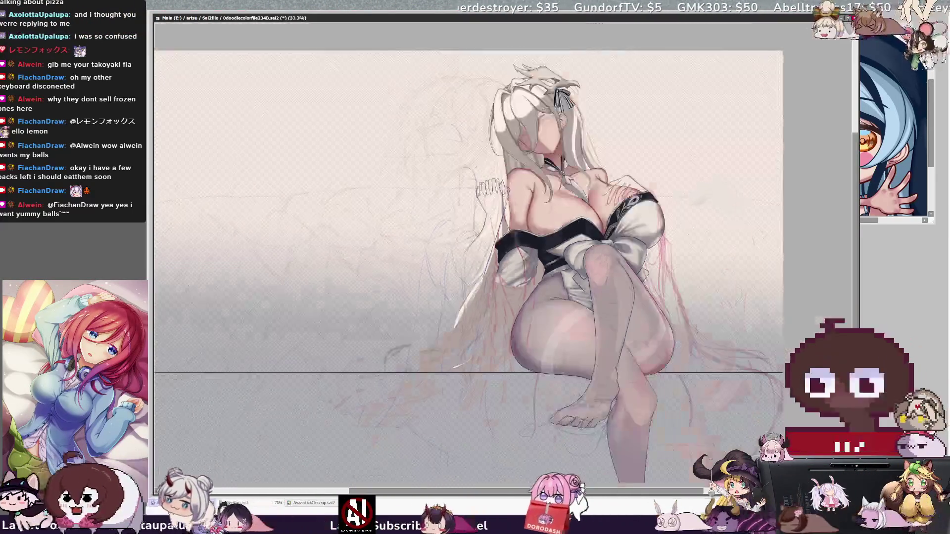
scroll(505, 257, "up", 1)
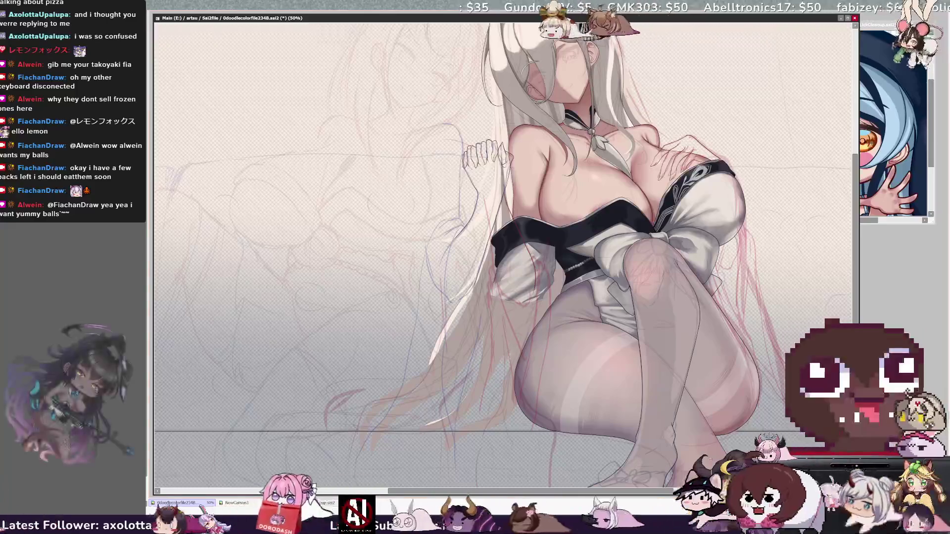
scroll(505, 256, "up", 1)
scroll(505, 256, "up", 1)
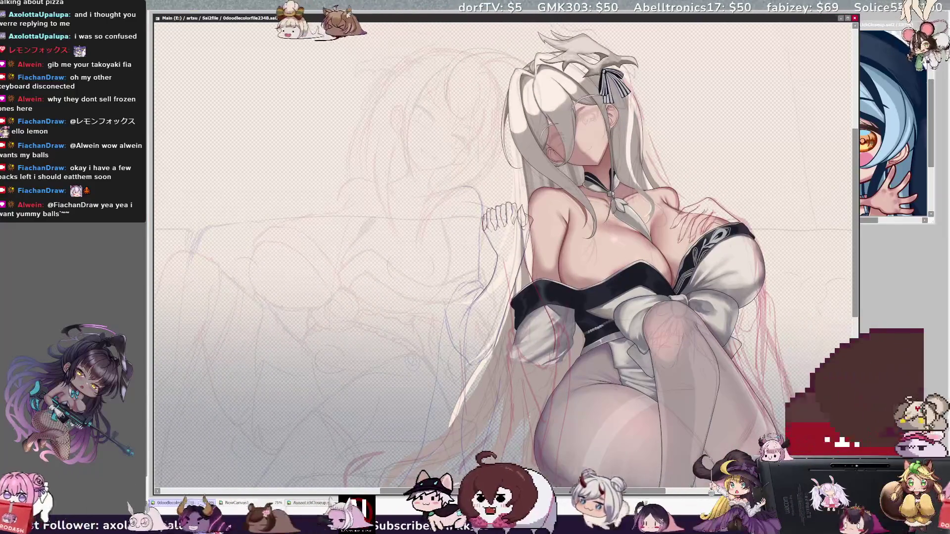
scroll(351, 255, "up", 1)
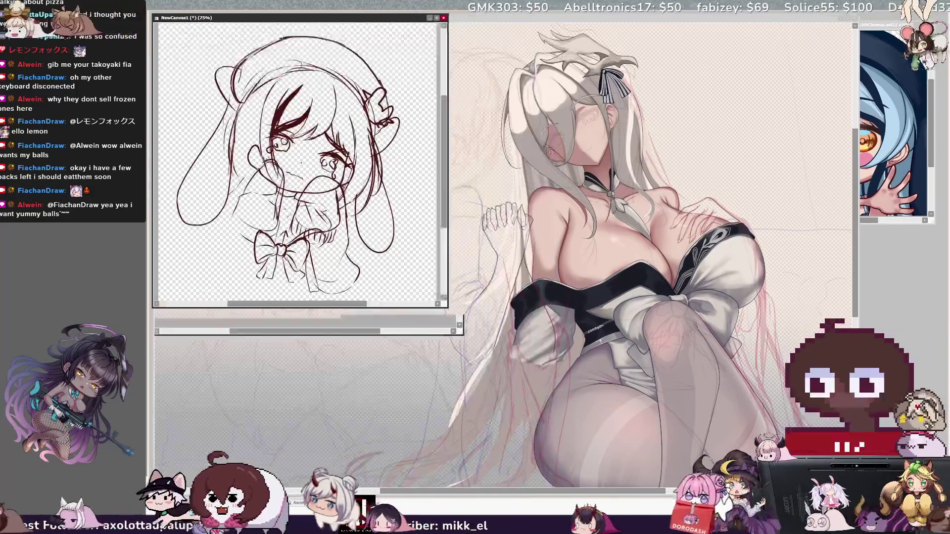
left_click_drag(555, 491, 452, 324)
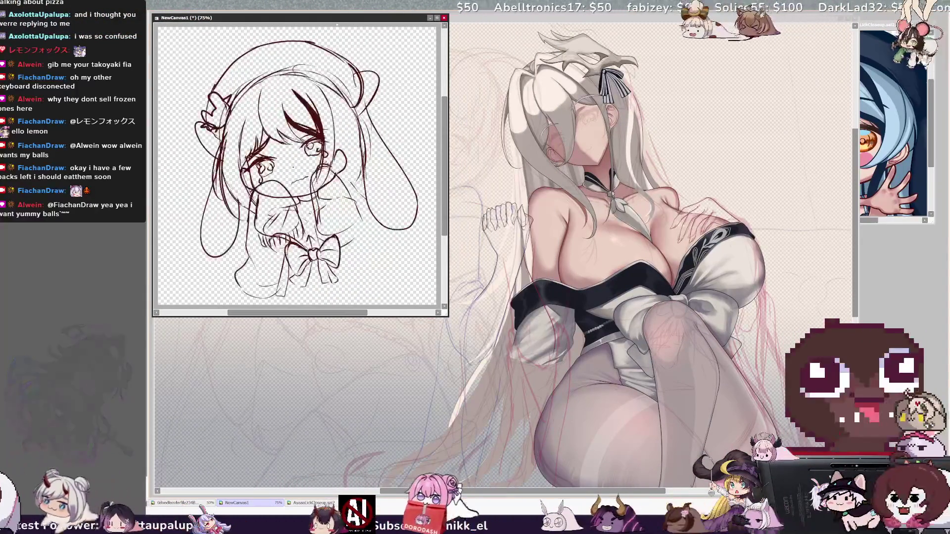
left_click_drag(296, 17, 792, 202)
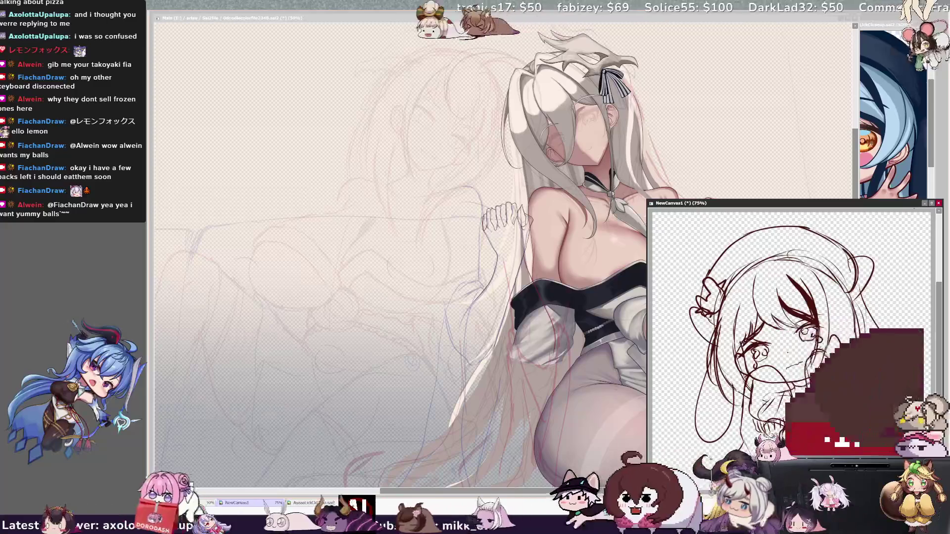
key("ctrl+Tab")
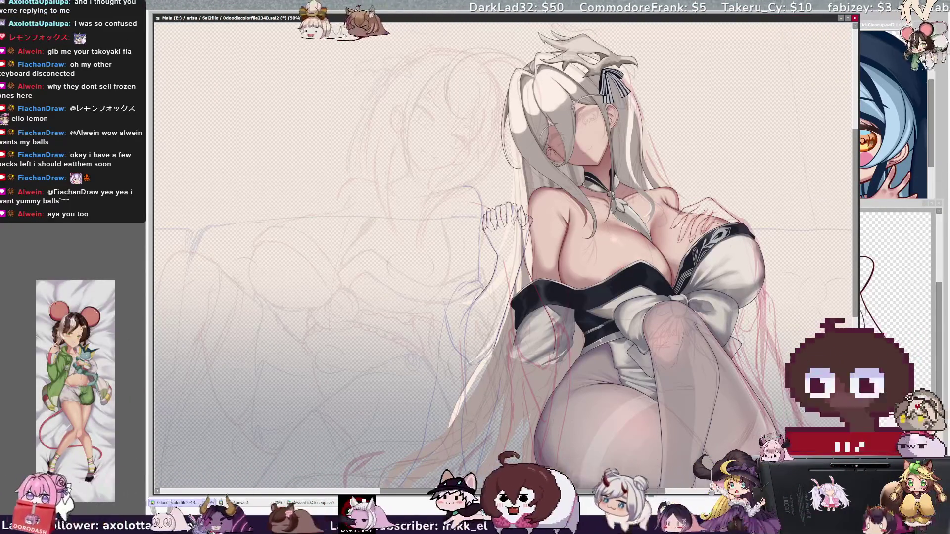
Handwrite 'BRB' and 'FOOD' in black on the empty left side of the canvas.
left_click_drag(199, 71, 221, 141)
left_click_drag(239, 83, 266, 112)
left_click_drag(272, 48, 264, 97)
mouse_move(235, 170)
left_mouse_down()
mouse_move(282, 142)
mouse_move(261, 214)
left_mouse_up()
left_click_drag(256, 186, 330, 144)
left_click_drag(354, 112, 356, 154)
left_click_drag(351, 95, 358, 158)
Add two diagonal slash lines to the note and shift it down and right.
left_click_drag(207, 181, 314, 102)
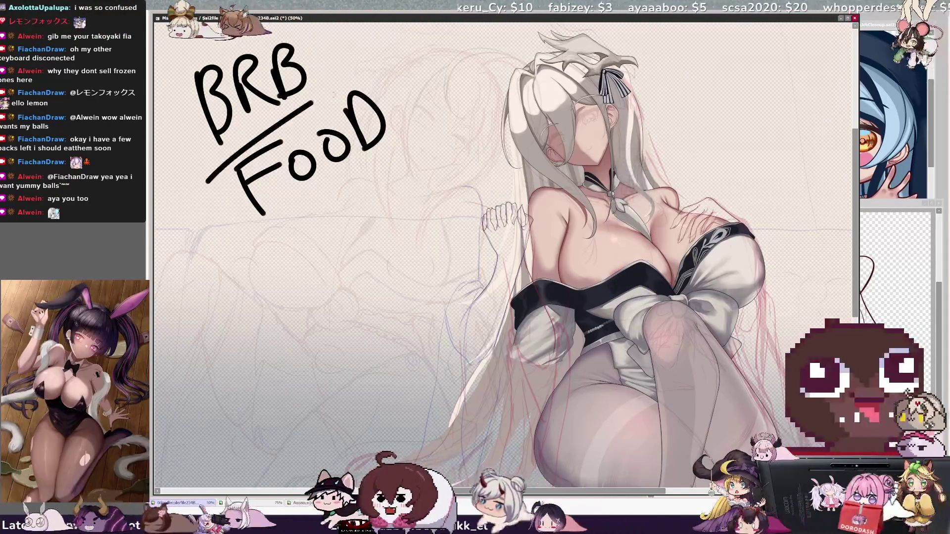
left_click_drag(231, 257, 401, 138)
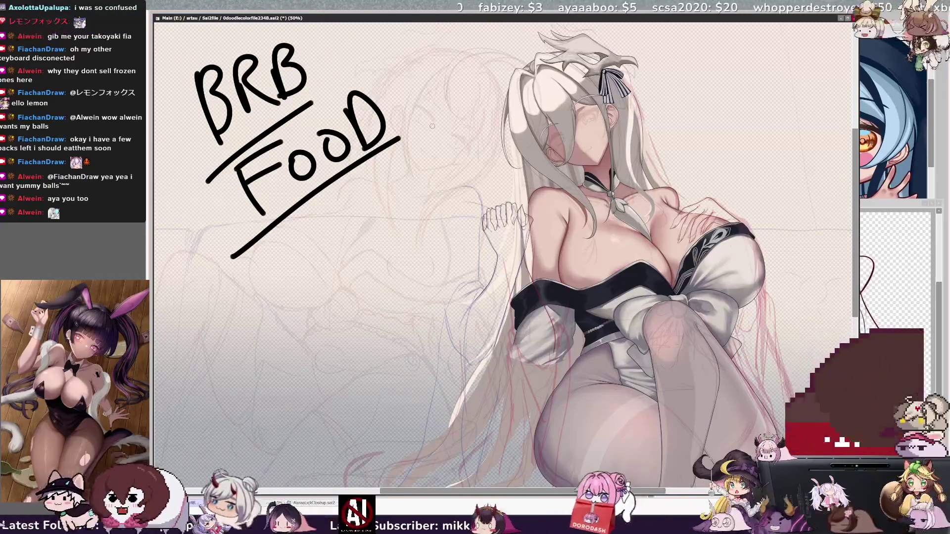
left_click_drag(296, 149, 323, 217)
left_click_drag(318, 361, 310, 376)
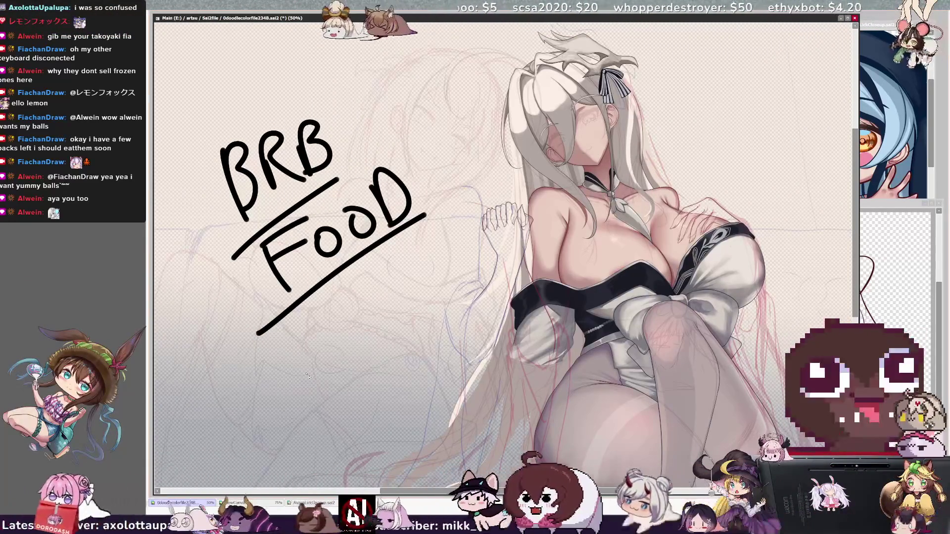
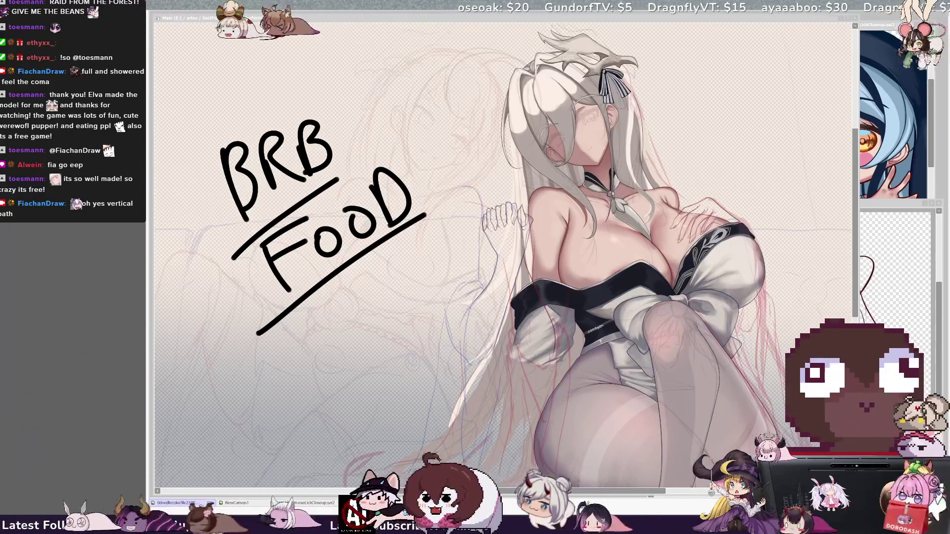
scroll(505, 259, "down", 5)
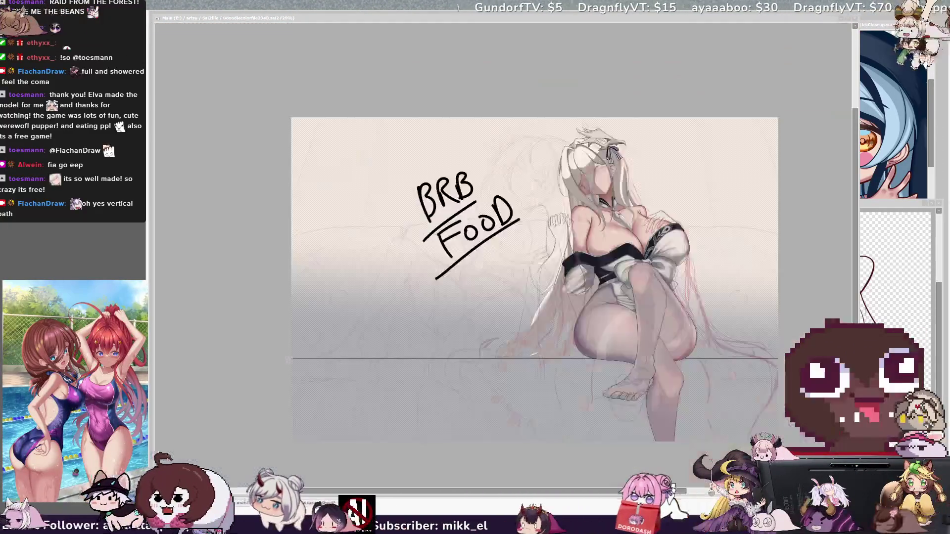
scroll(475, 267, "up", 5)
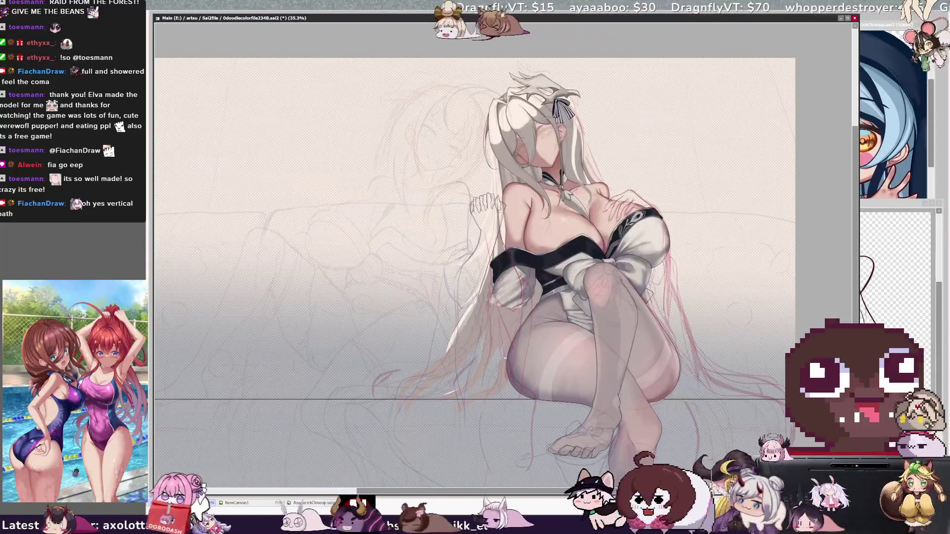
scroll(504, 358, "up", 2)
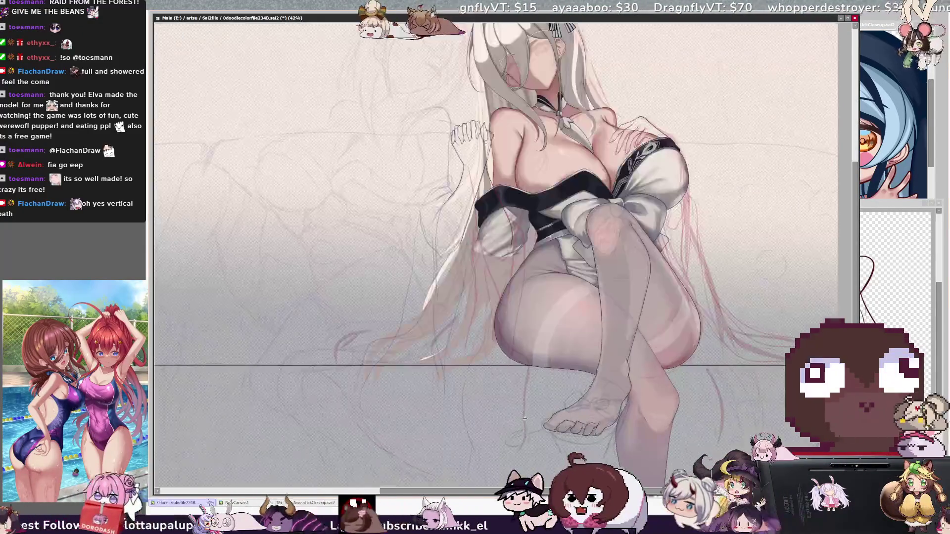
scroll(505, 358, "down", 5)
scroll(497, 455, "up", 5)
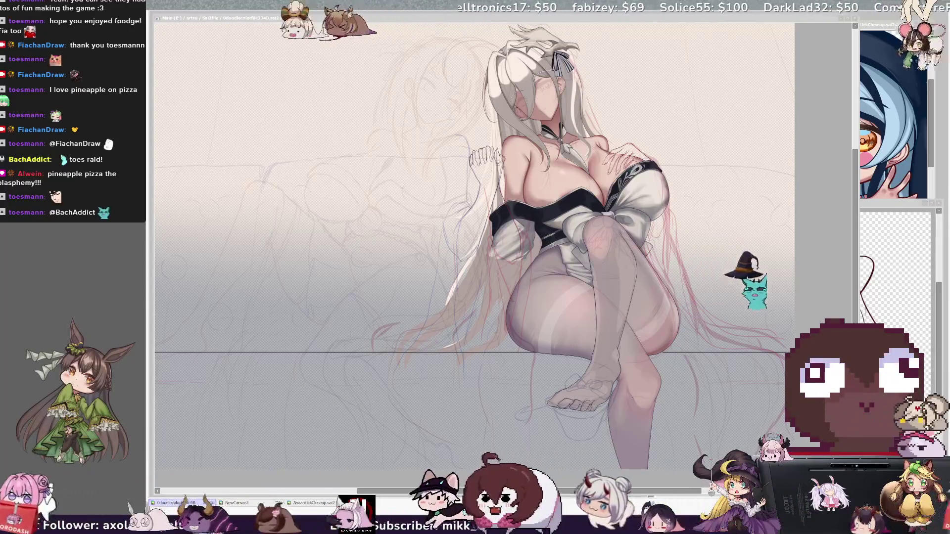
Save the illustration file with Ctrl+S after the BRB FOOD note is gone.
key("ctrl+s")
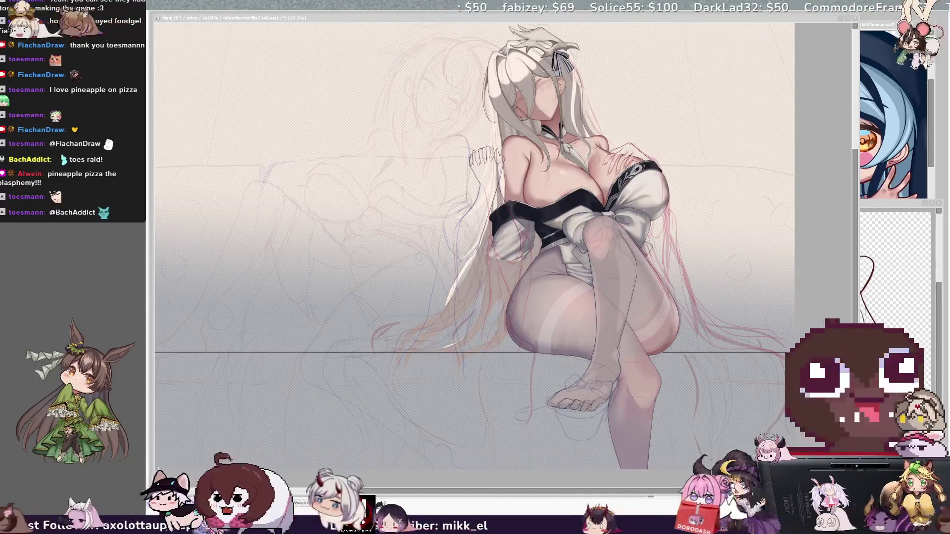